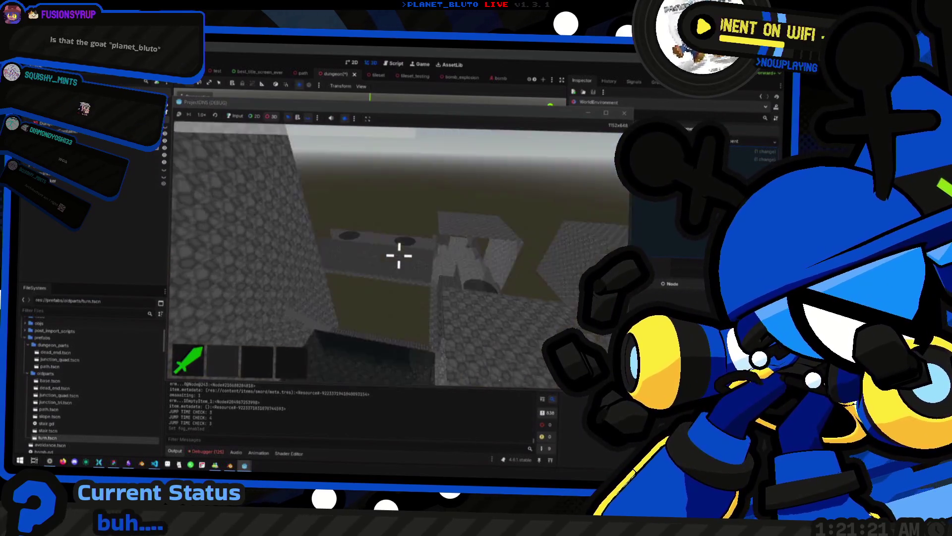
# Walk the brick corridor and switch to the overhead camera, then stop and relaunch the game
pyautogui.moveTo(399, 255)
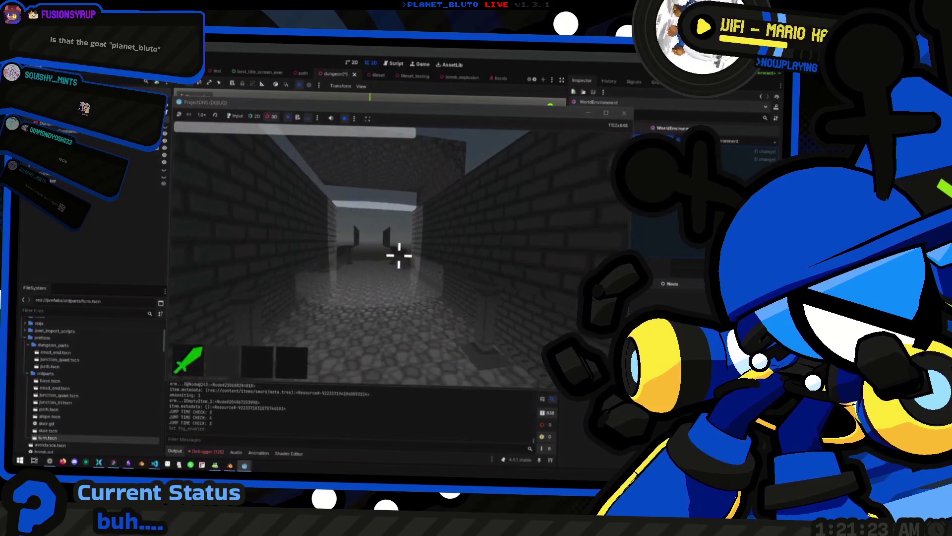
pyautogui.press('w')
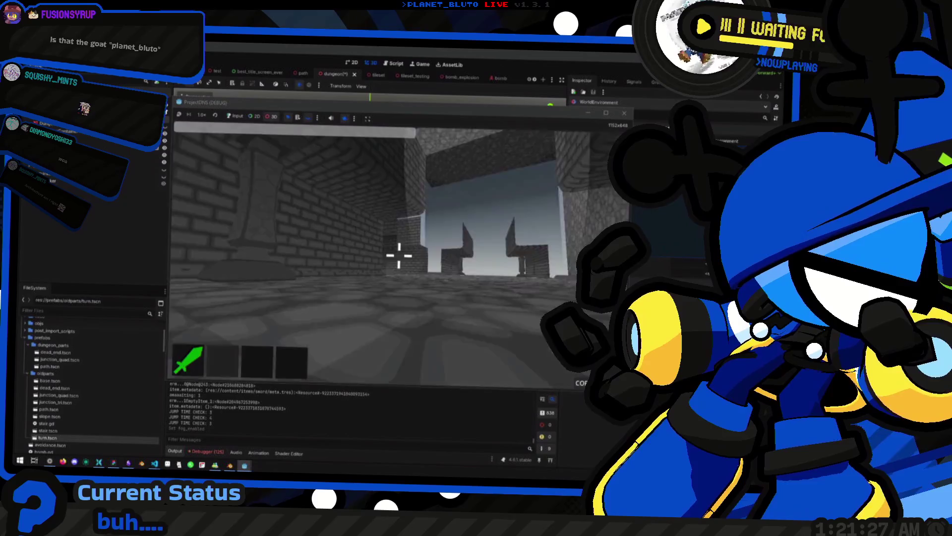
pyautogui.press('Escape')
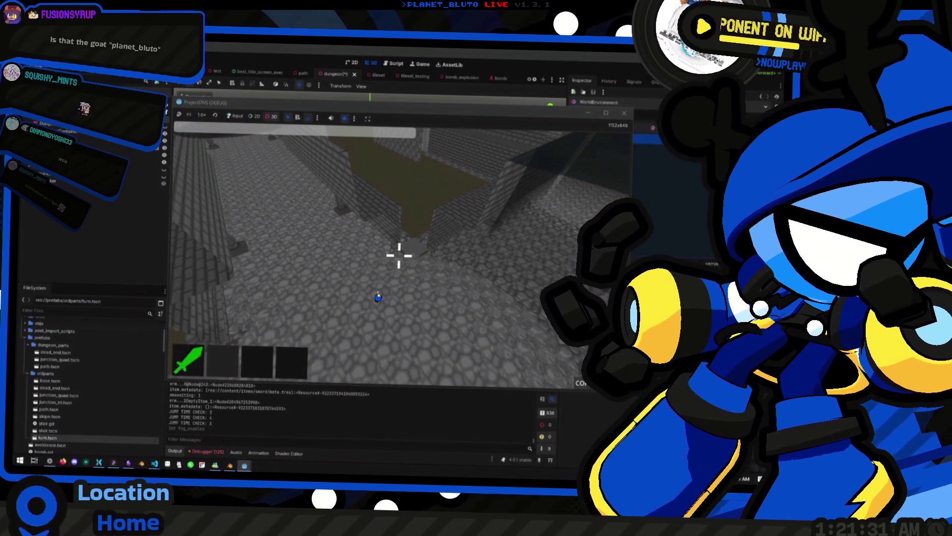
pyautogui.press('F8')
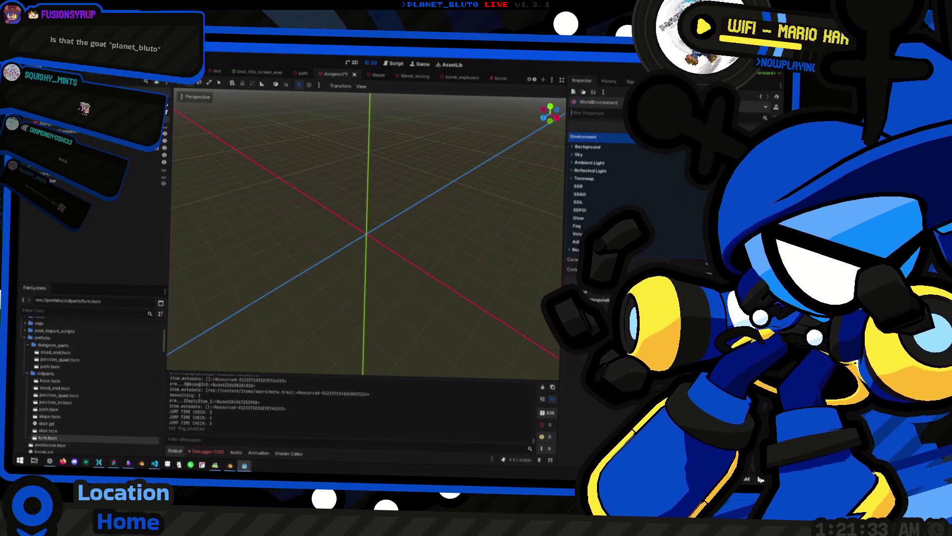
pyautogui.press('F5')
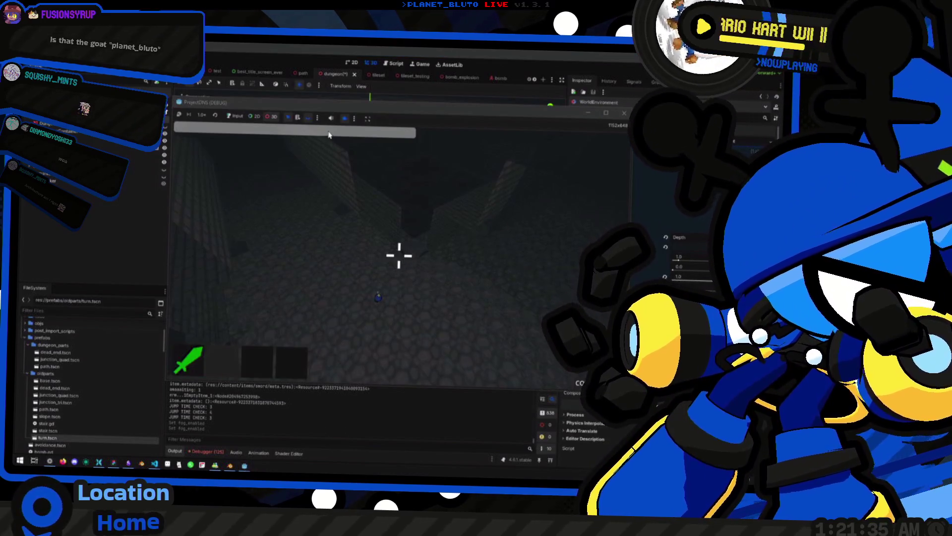
# Give the game input focus and walk the sword-carrying character down the corridor
pyautogui.click(234, 116)
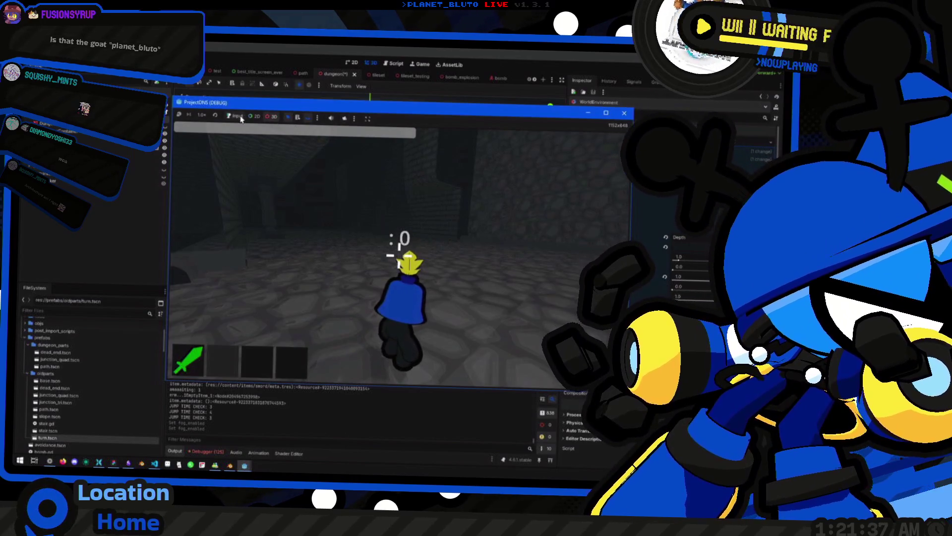
pyautogui.press('w')
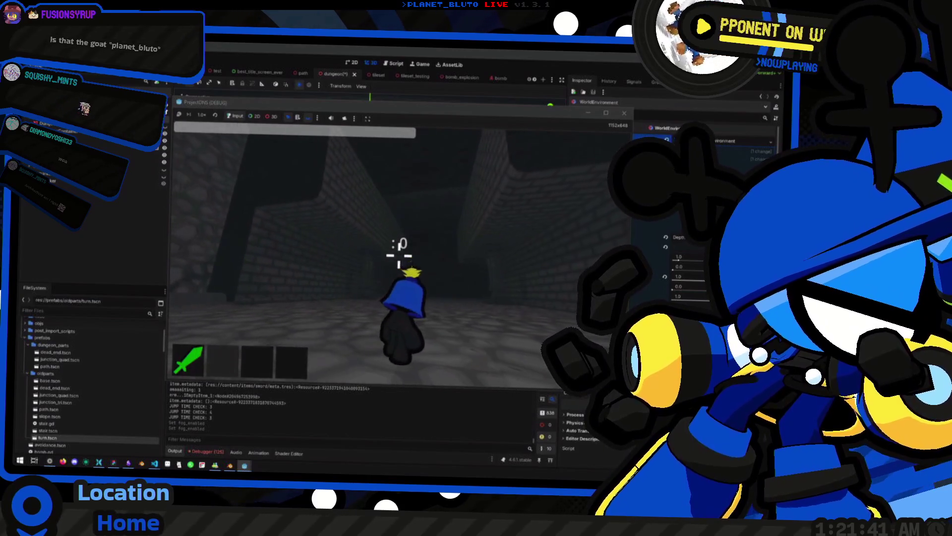
pyautogui.press('space')
pyautogui.press('w')
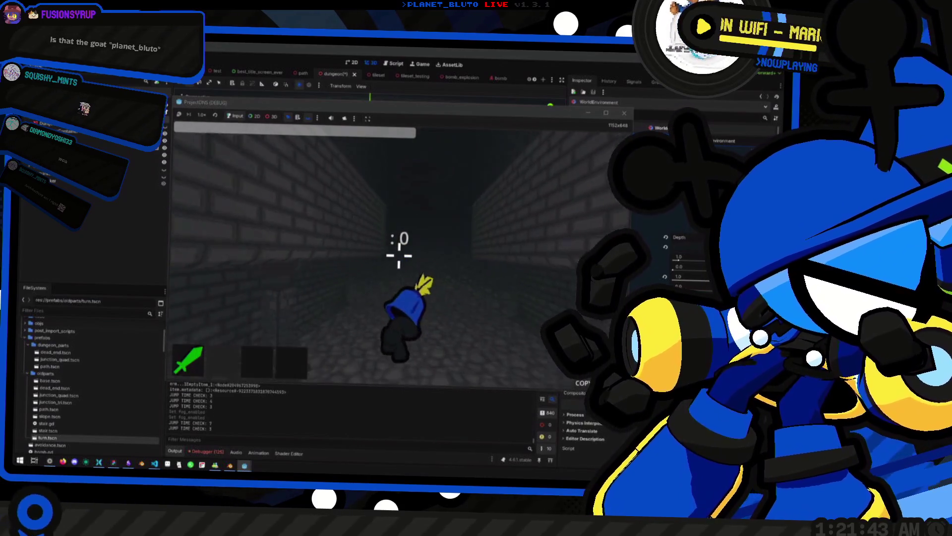
pyautogui.press('space')
pyautogui.press('space')
pyautogui.press('w')
pyautogui.press('space')
pyautogui.press('space')
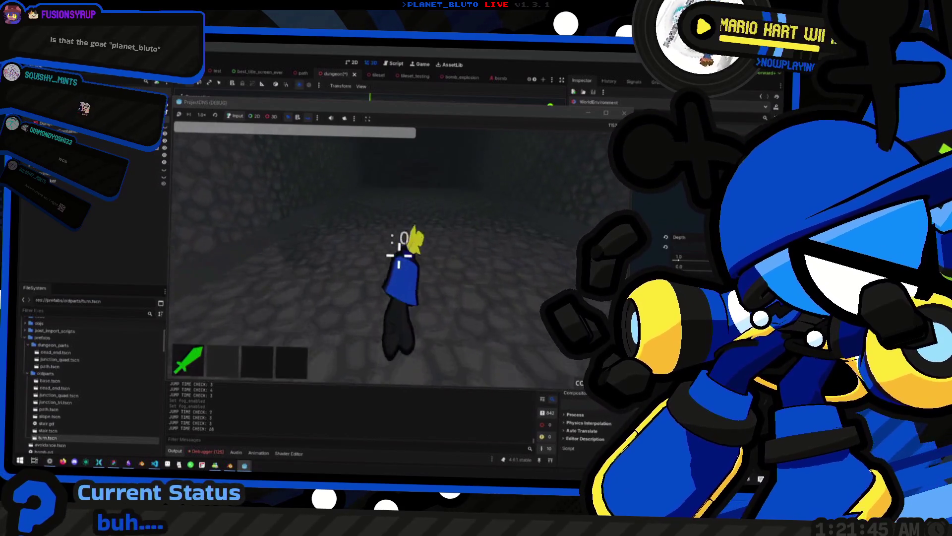
pyautogui.press('w')
pyautogui.press('1')
pyautogui.press('space')
pyautogui.press('space')
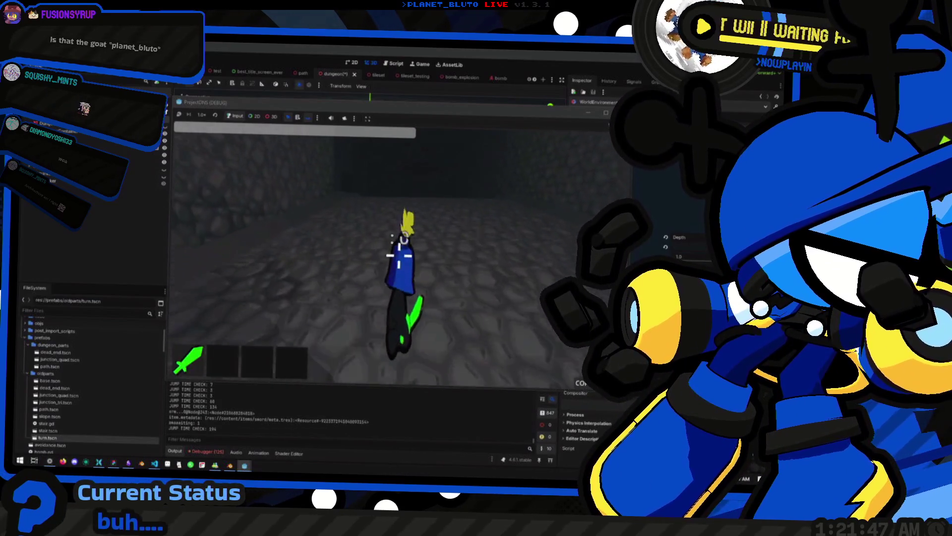
# Turn and jump through the corridors, crossing the floor toward the next corridor
pyautogui.press('space')
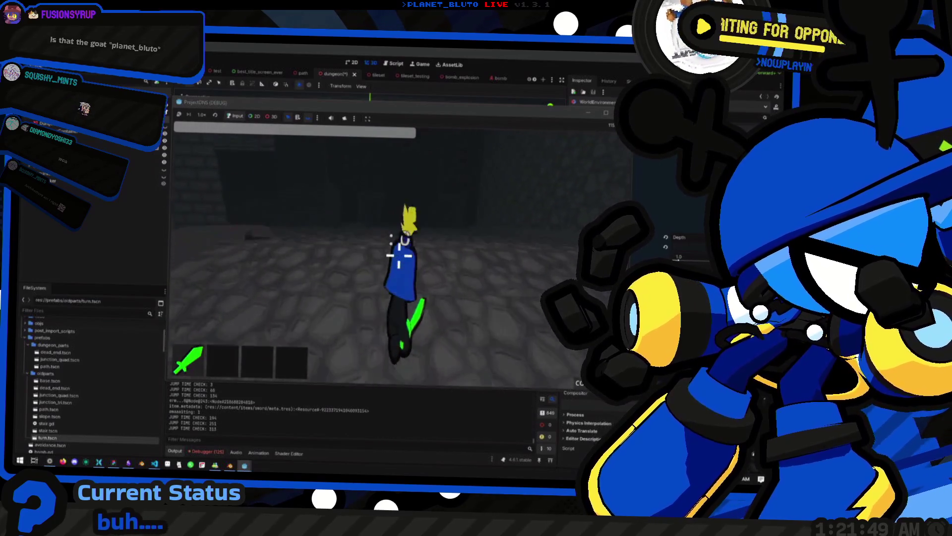
pyautogui.press('space')
pyautogui.press('space')
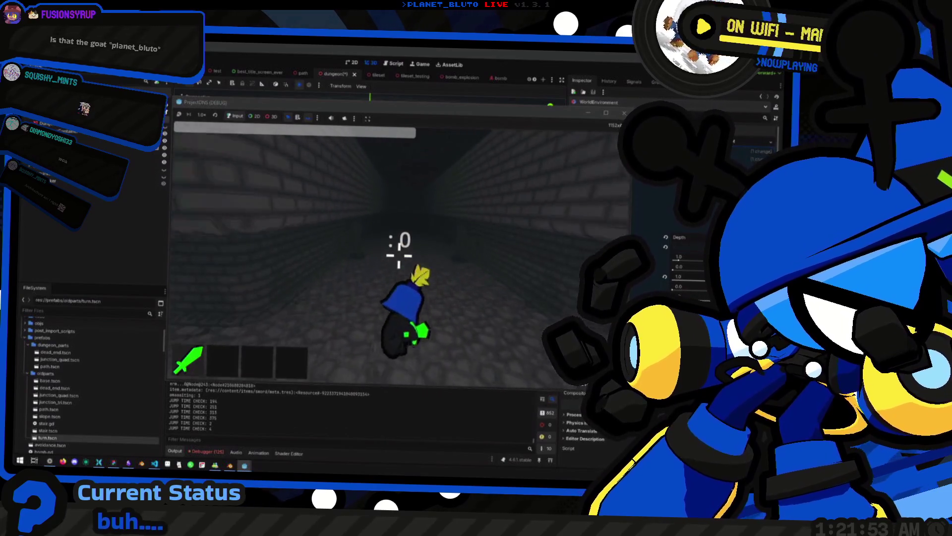
pyautogui.press('space')
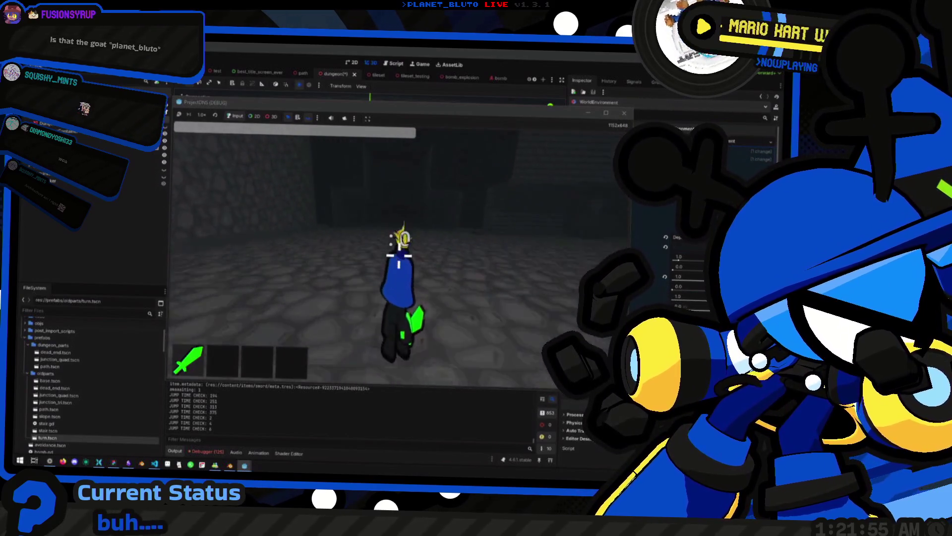
pyautogui.press('space')
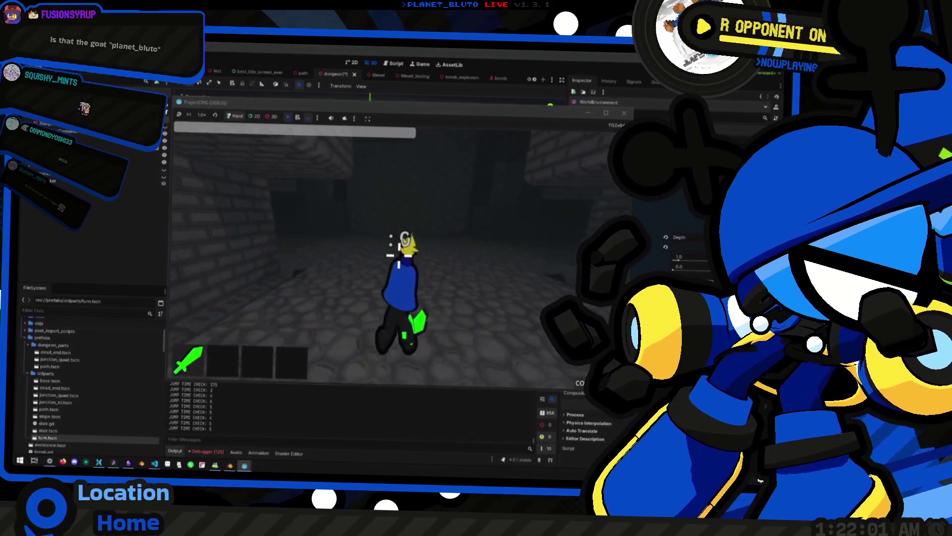
pyautogui.press('w')
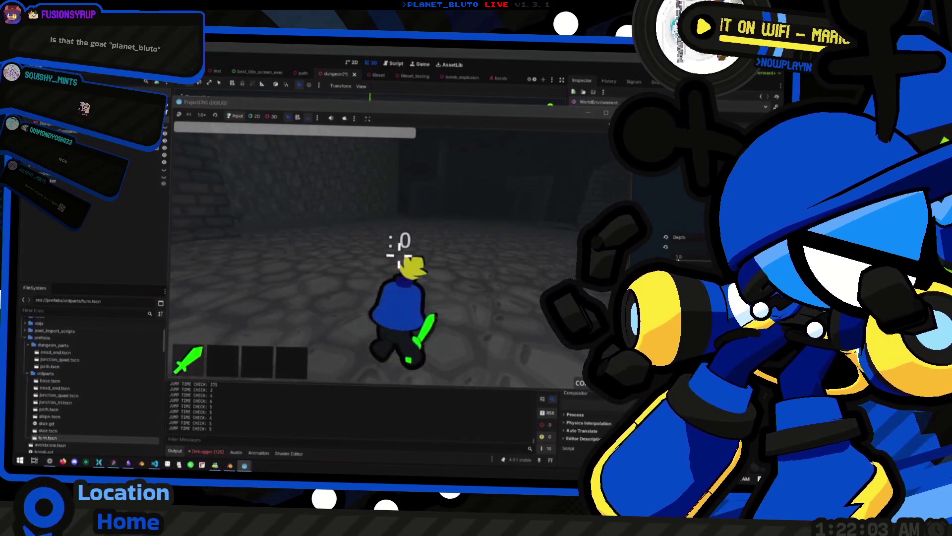
pyautogui.press('space')
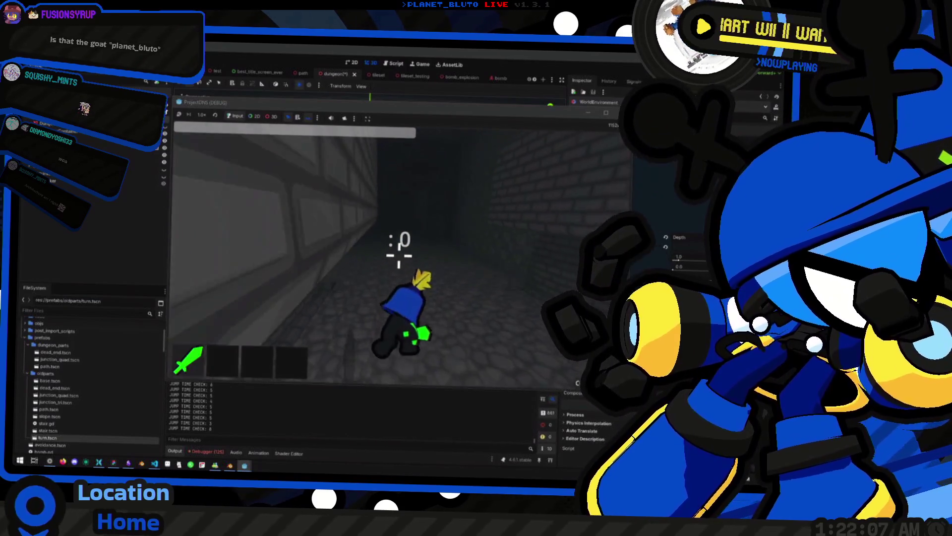
pyautogui.press('w')
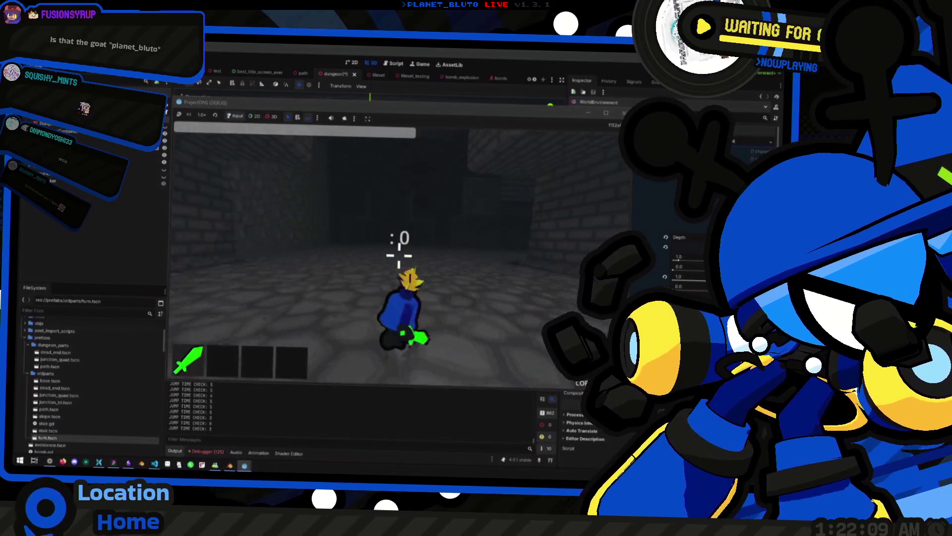
pyautogui.press('space')
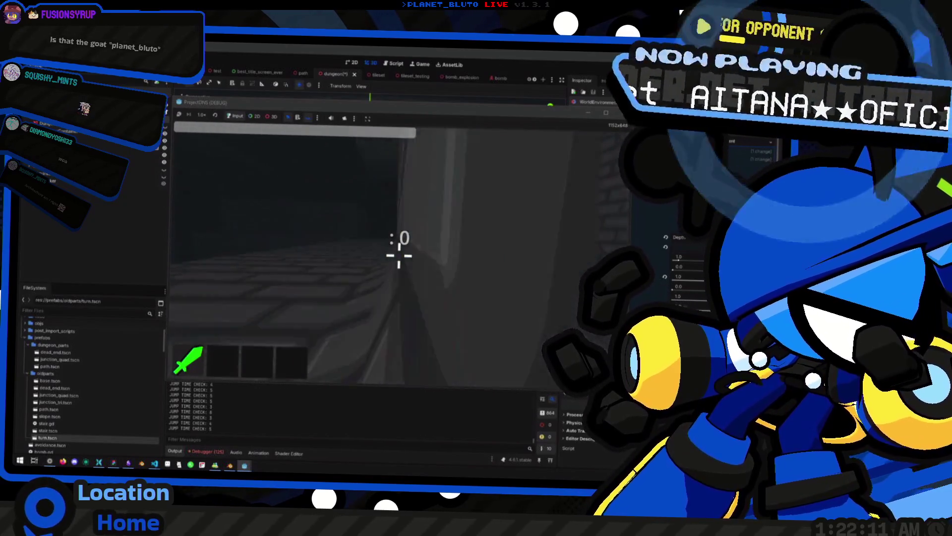
# Run down the corridor, jumping along the way
pyautogui.press('w')
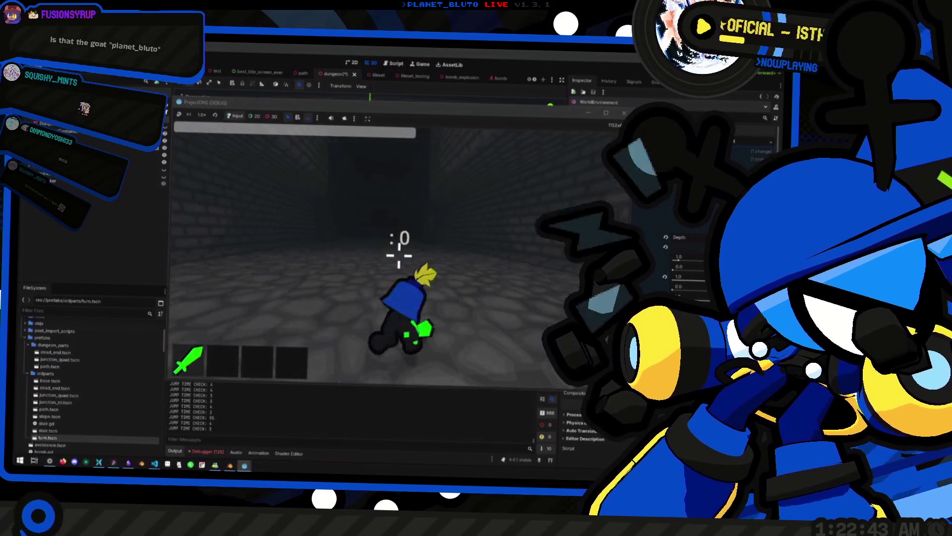
pyautogui.press('w')
pyautogui.press('space')
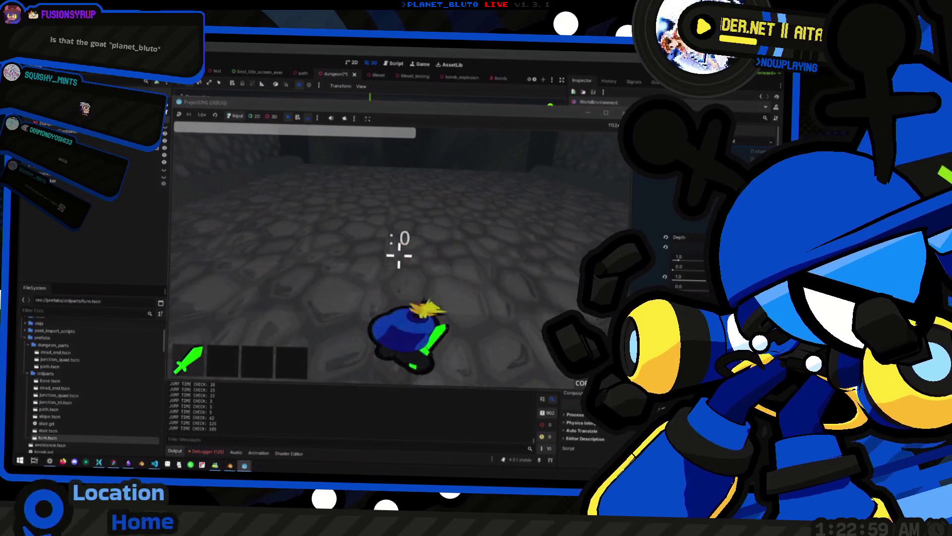
# Walk further down the brick corridor along the wall, then stop the game with F8
pyautogui.press('w')
pyautogui.press('w')
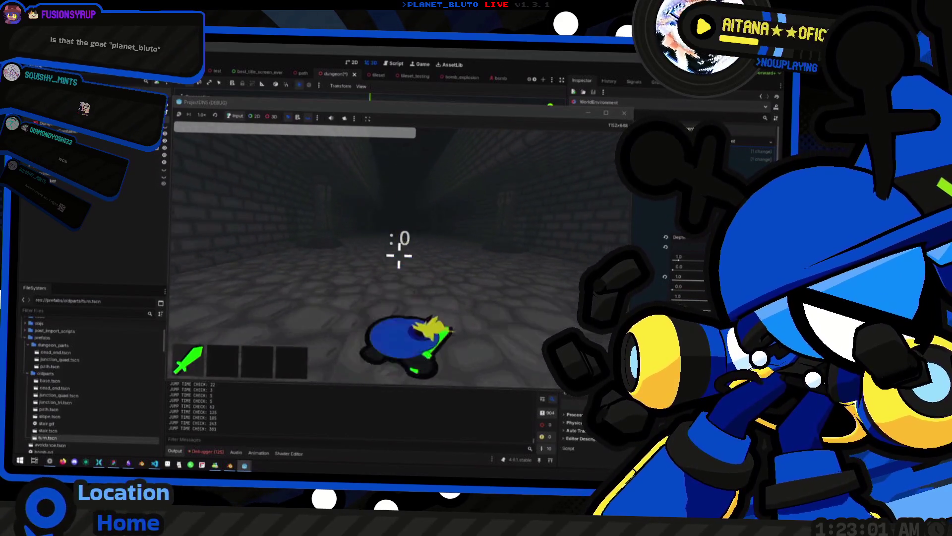
pyautogui.press('w')
pyautogui.press('w')
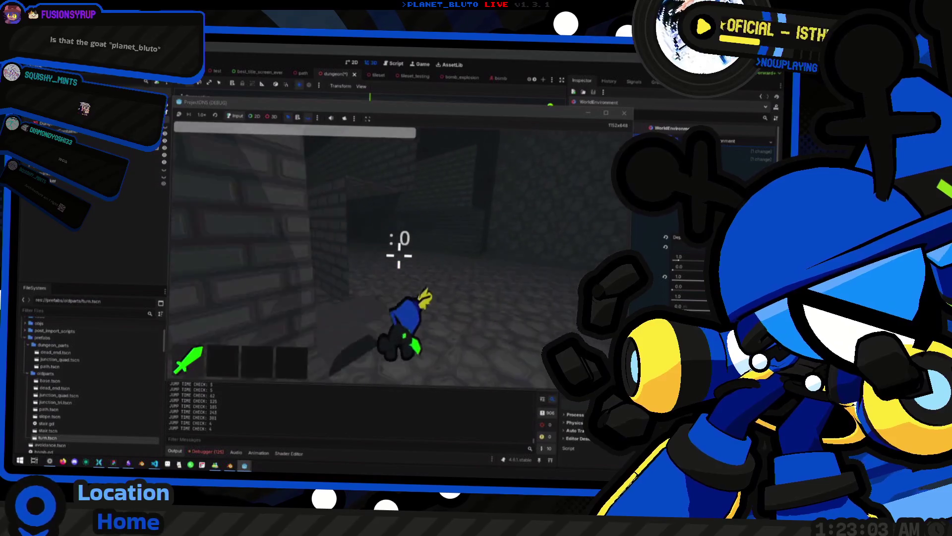
pyautogui.press('w')
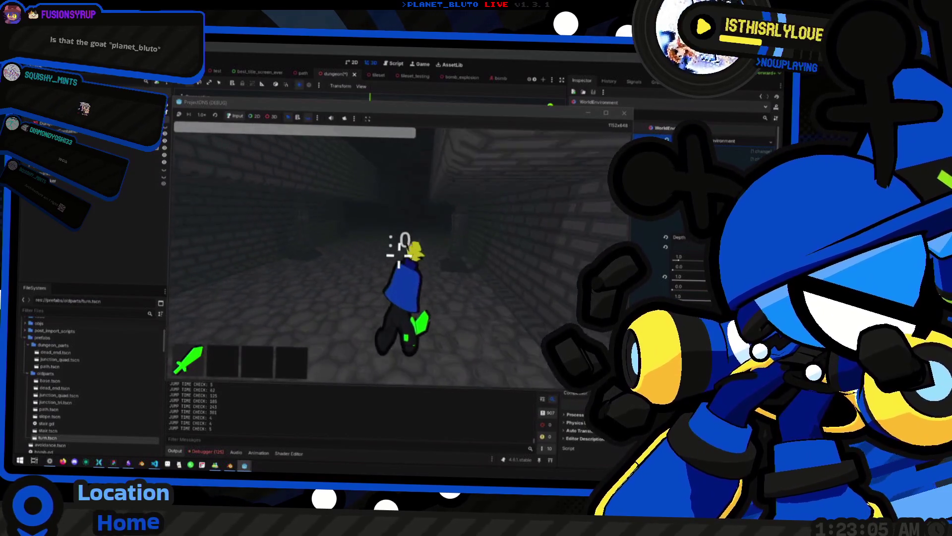
pyautogui.press('w')
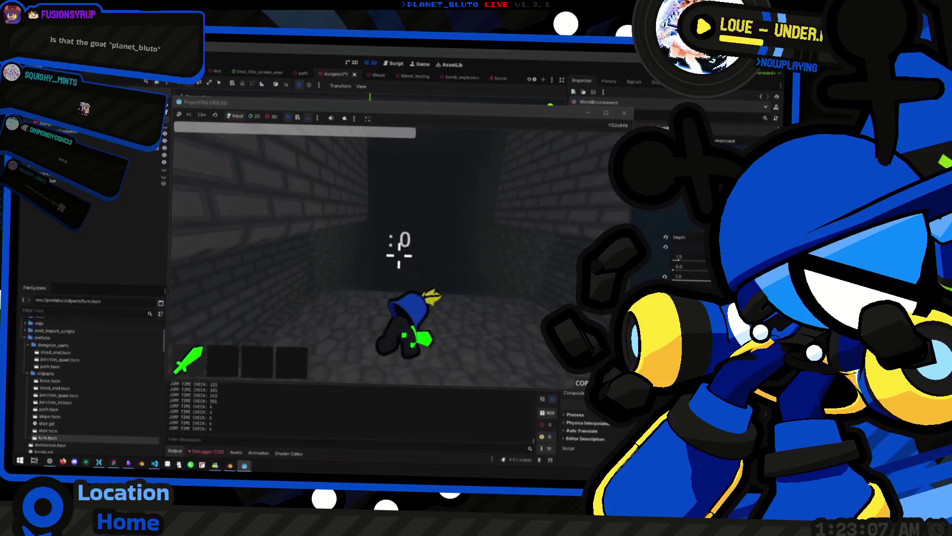
pyautogui.press('w')
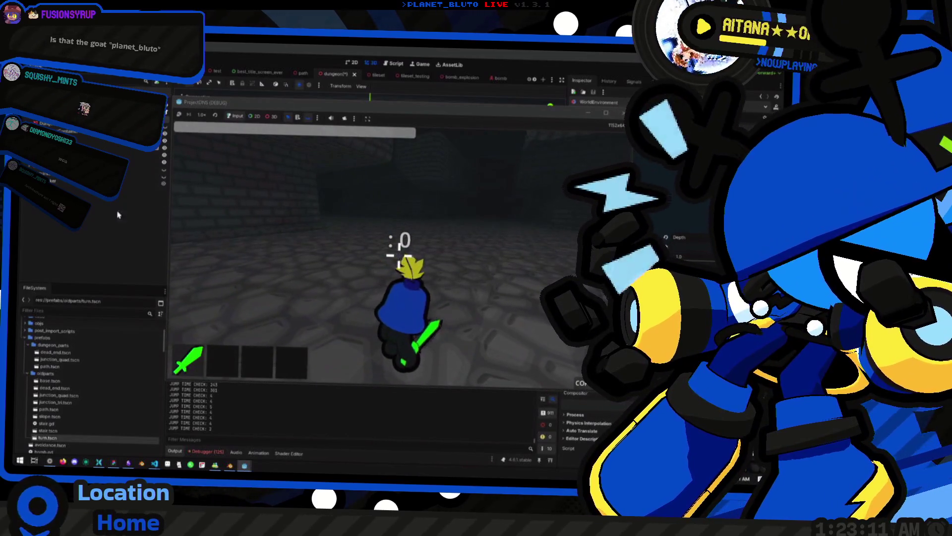
pyautogui.press('F8')
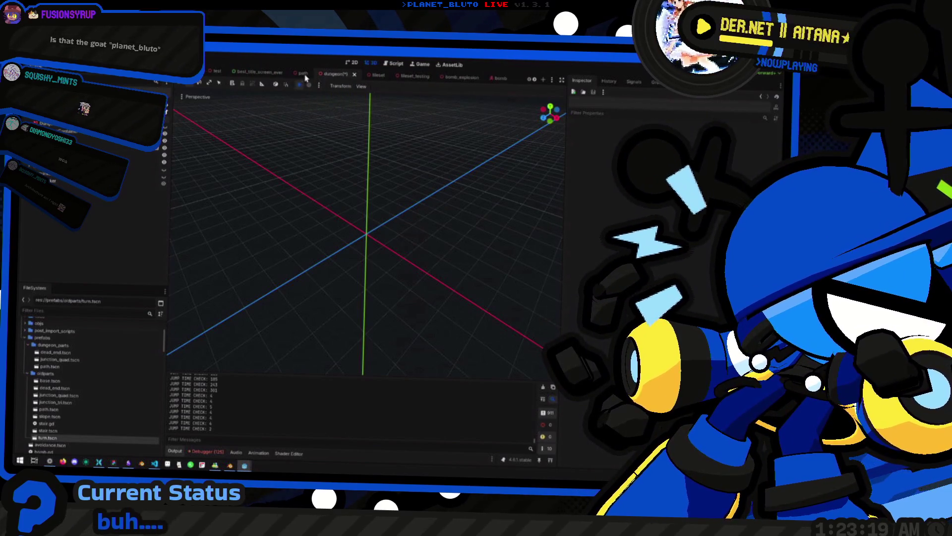
# Open the dead_end scene and view the junction piece from directly above
pyautogui.scroll(-5, 317, 74)
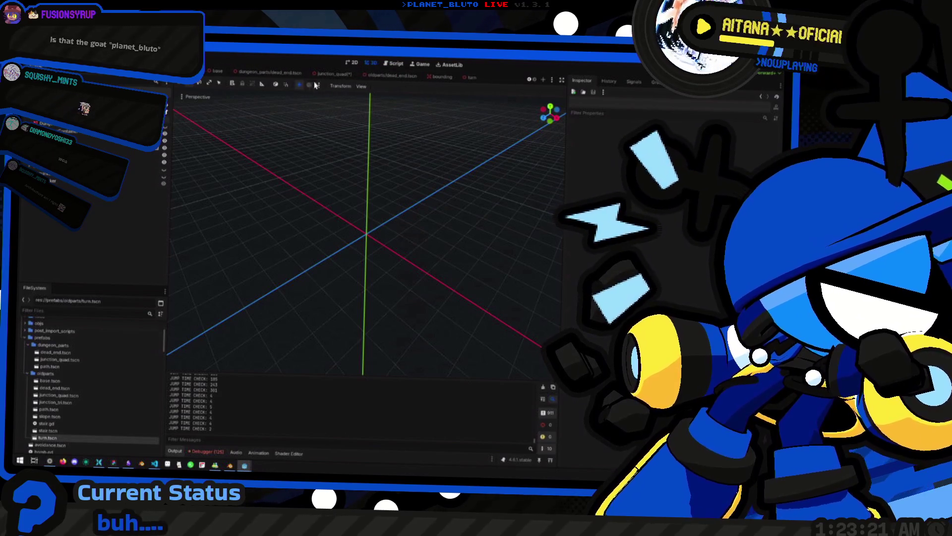
pyautogui.click(274, 75)
pyautogui.hotkey('ctrl', 'Tab')
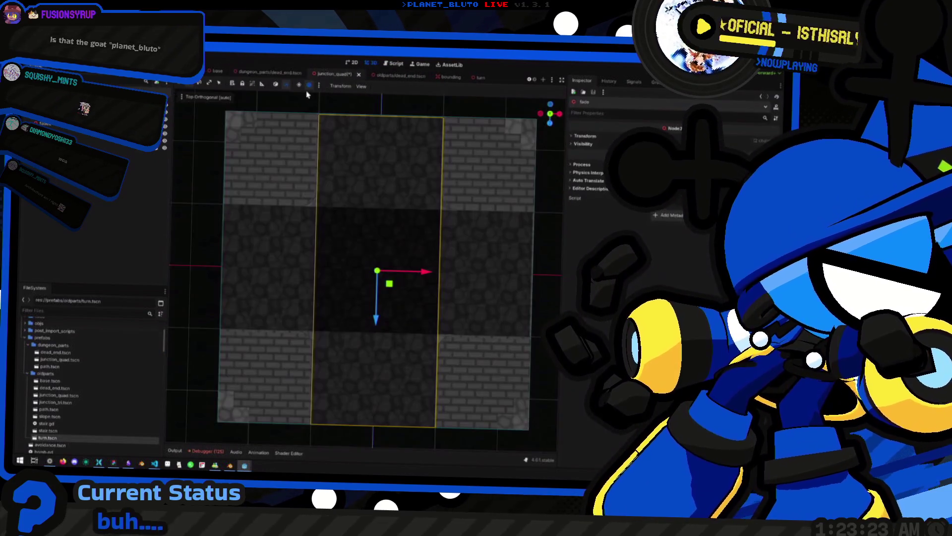
pyautogui.click(286, 74)
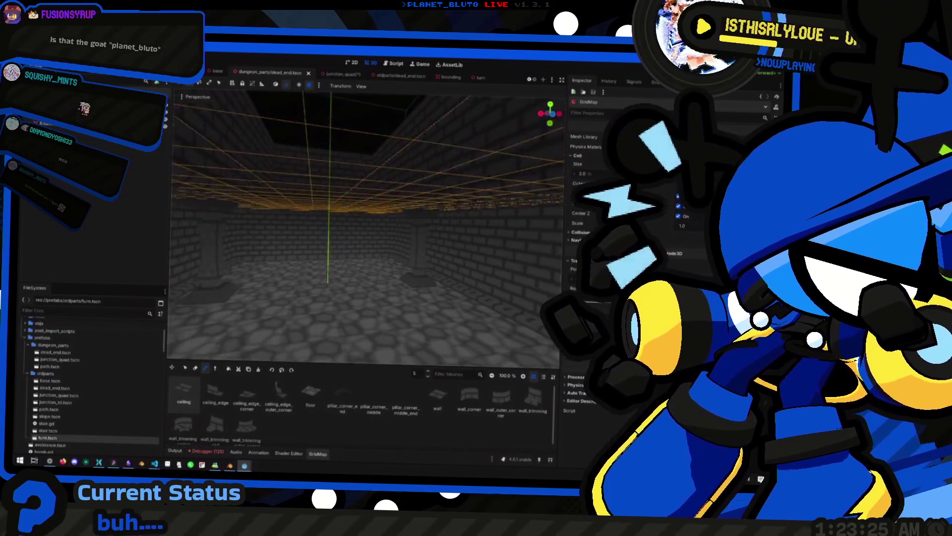
# Orbit around the dungeon room, then run the project with F5
pyautogui.scroll(-5, 373, 304)
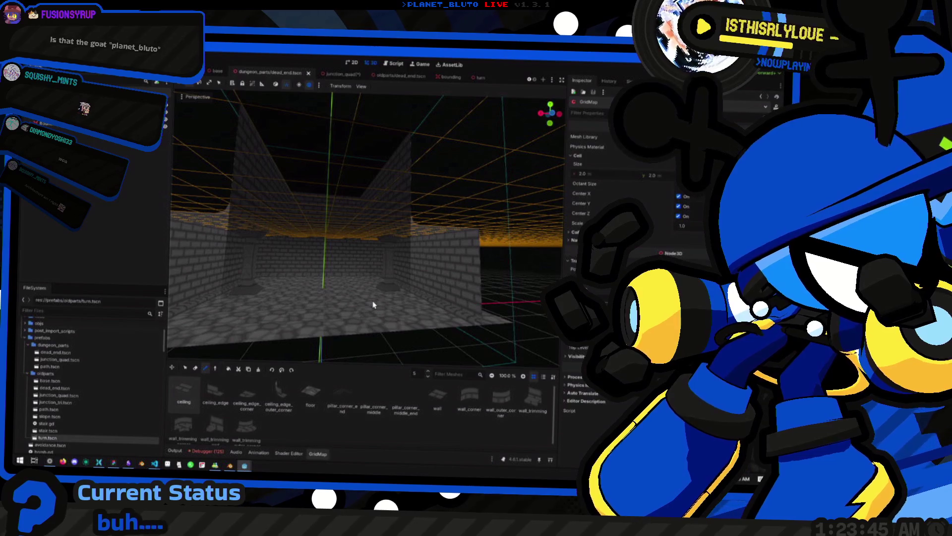
pyautogui.moveTo(411, 267)
pyautogui.mouseDown()
pyautogui.moveTo(402, 274)
pyautogui.moveTo(430, 282)
pyautogui.moveTo(399, 272)
pyautogui.moveTo(369, 287)
pyautogui.mouseUp()
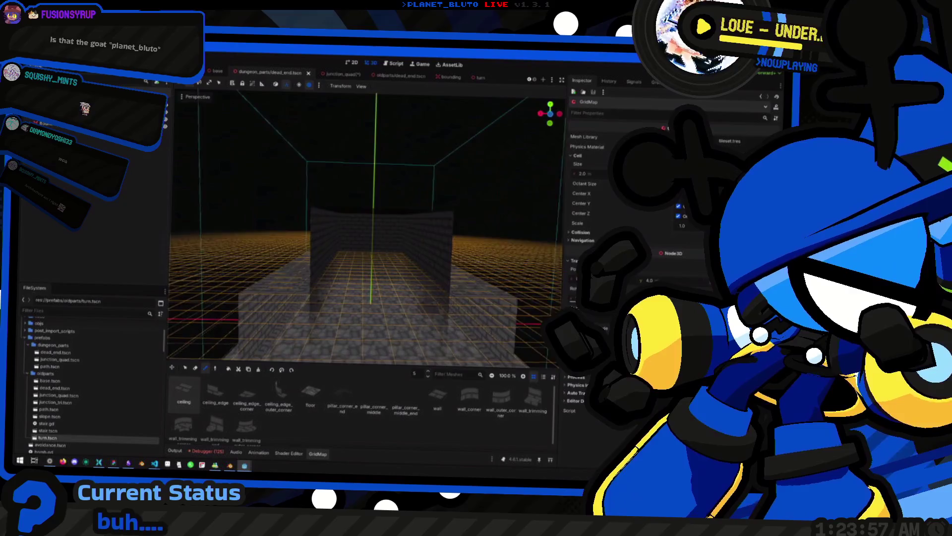
pyautogui.press('F5')
# Give the game focus and walk the player through the brick corridors toward the pillar
pyautogui.click(409, 293)
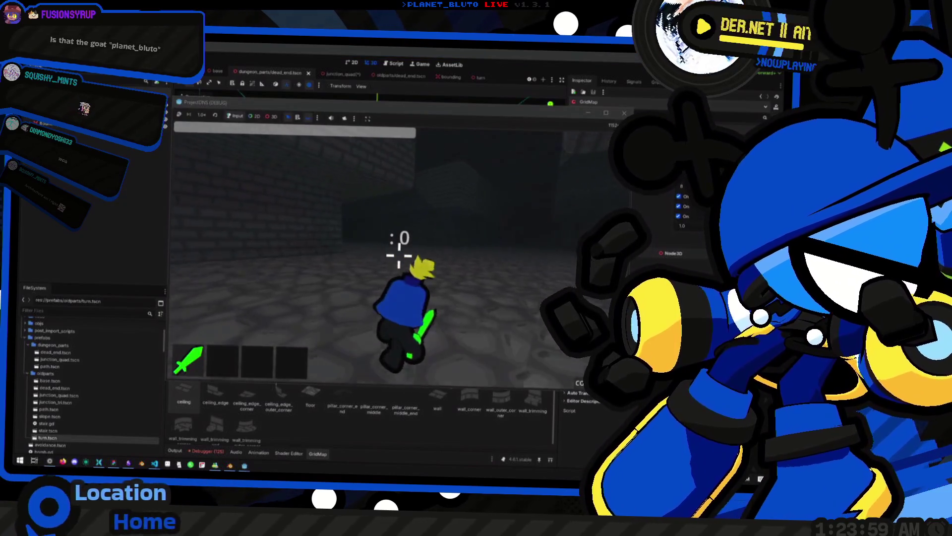
pyautogui.press('w')
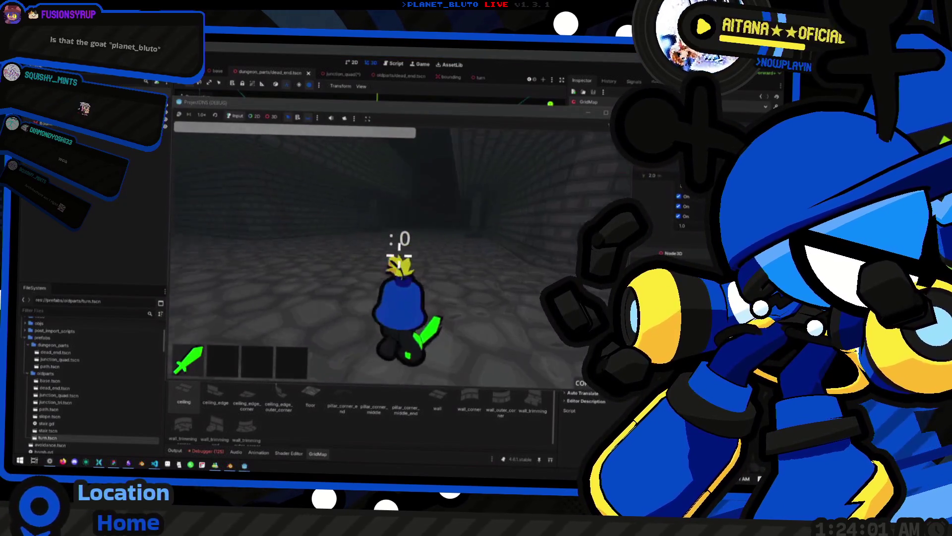
pyautogui.press('w')
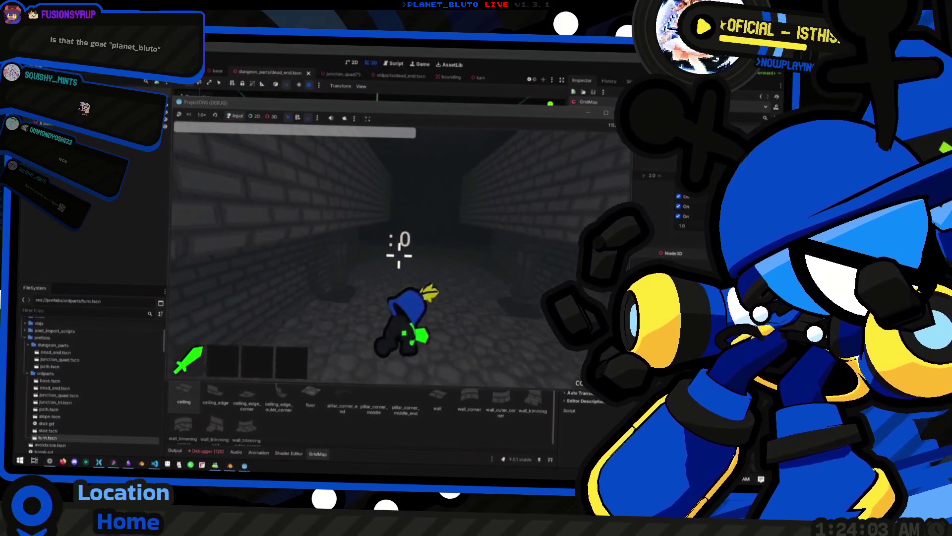
pyautogui.press('w')
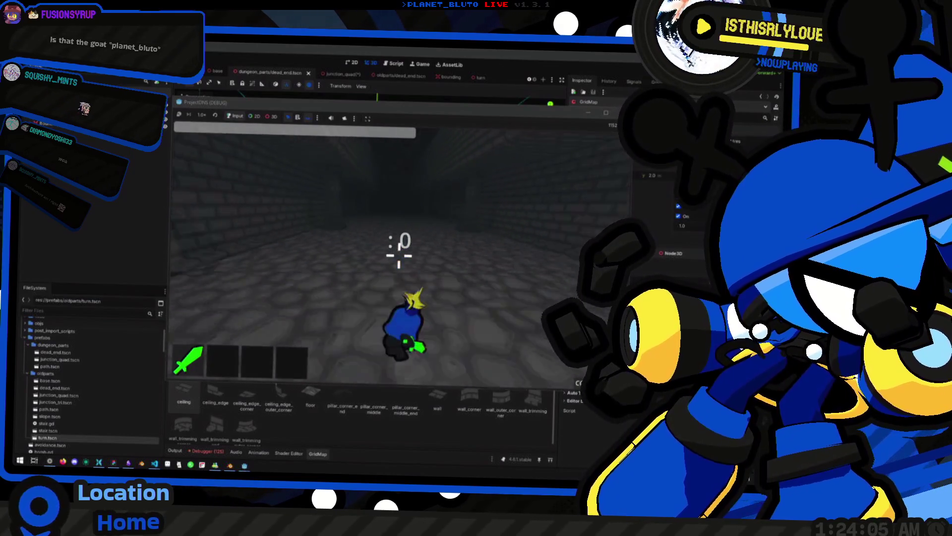
pyautogui.press('w')
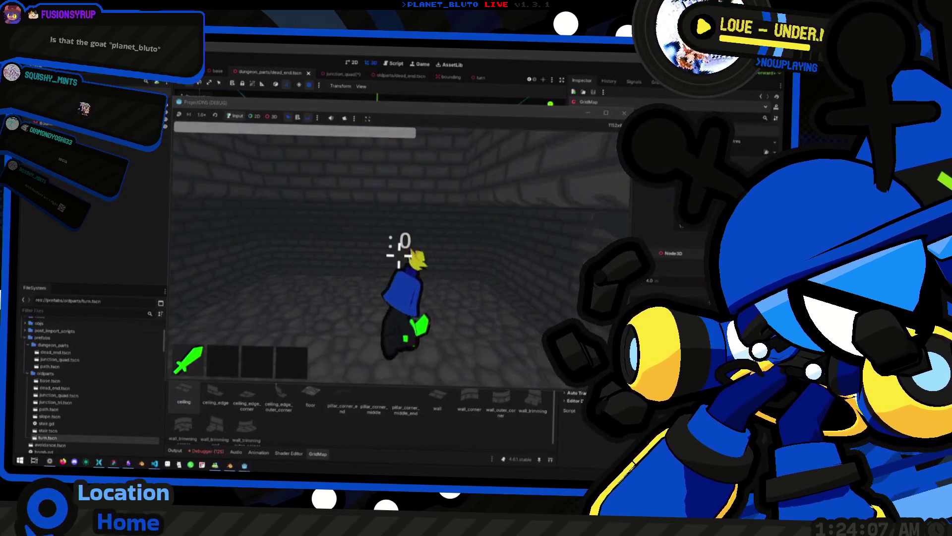
pyautogui.press('w')
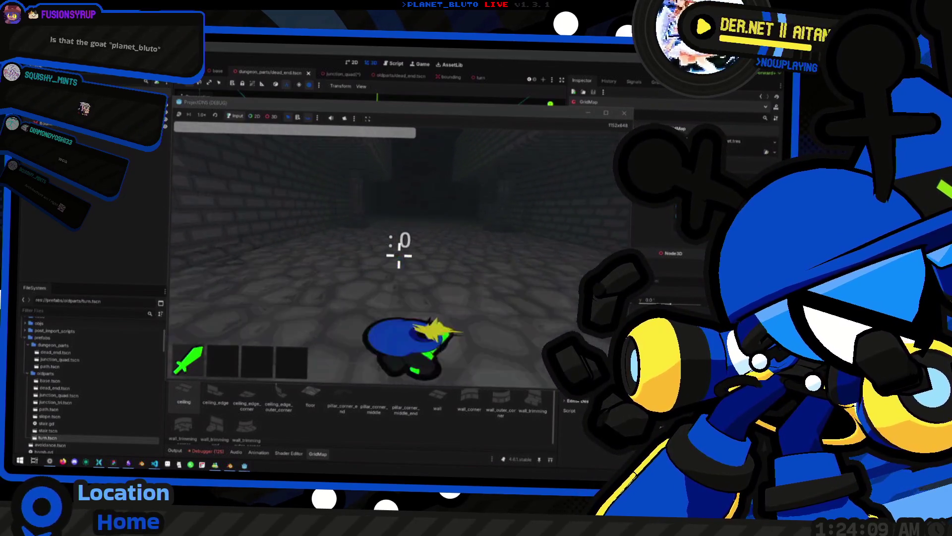
pyautogui.press('w')
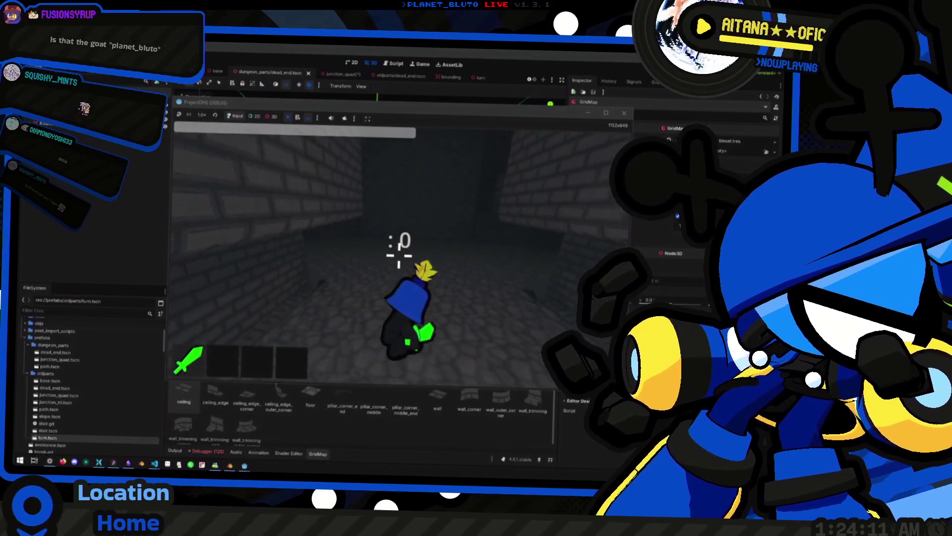
pyautogui.press('w')
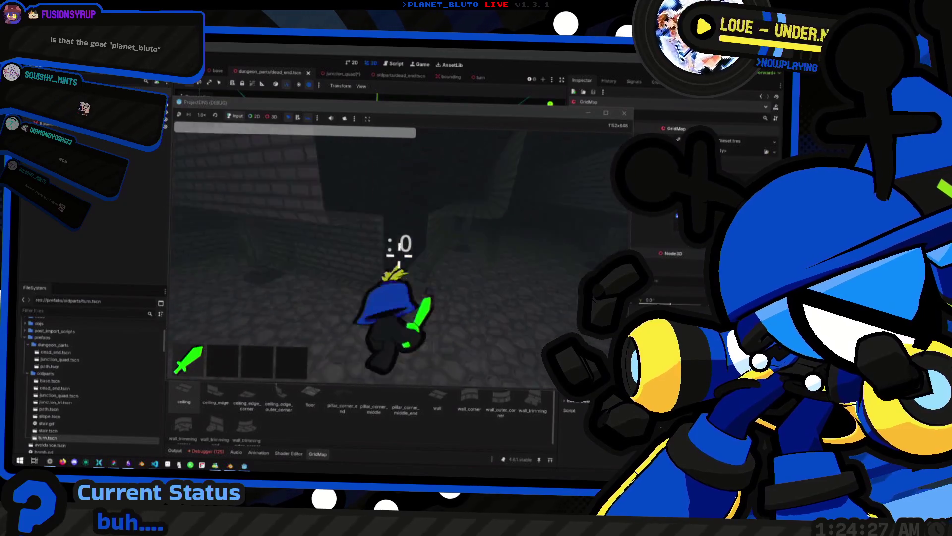
# Walk down the corridor, turn back, run toward a doorway, then detach the game camera
pyautogui.press('w')
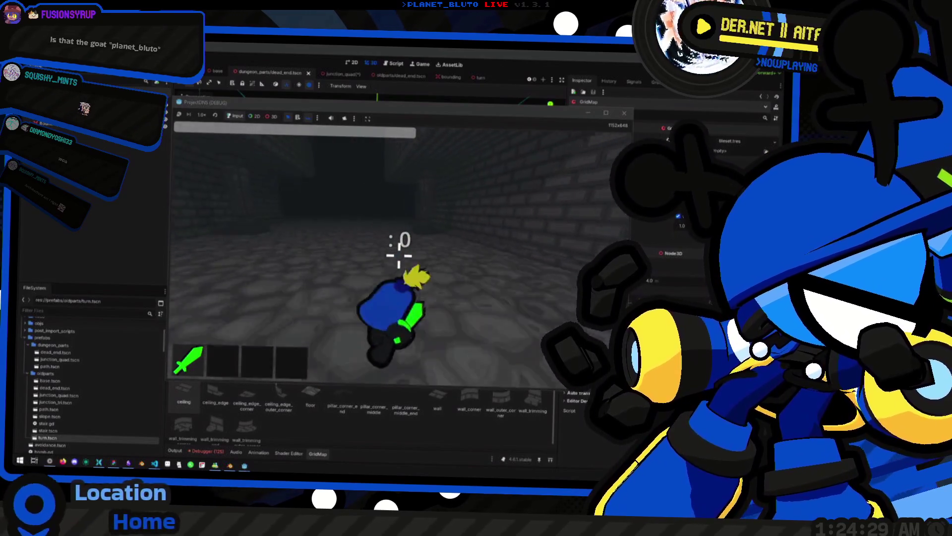
pyautogui.press('w')
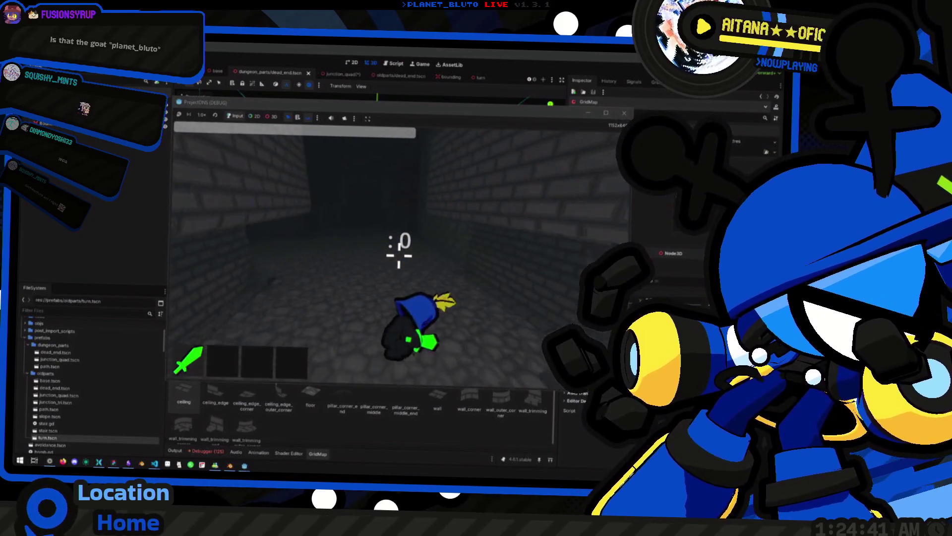
pyautogui.press('s')
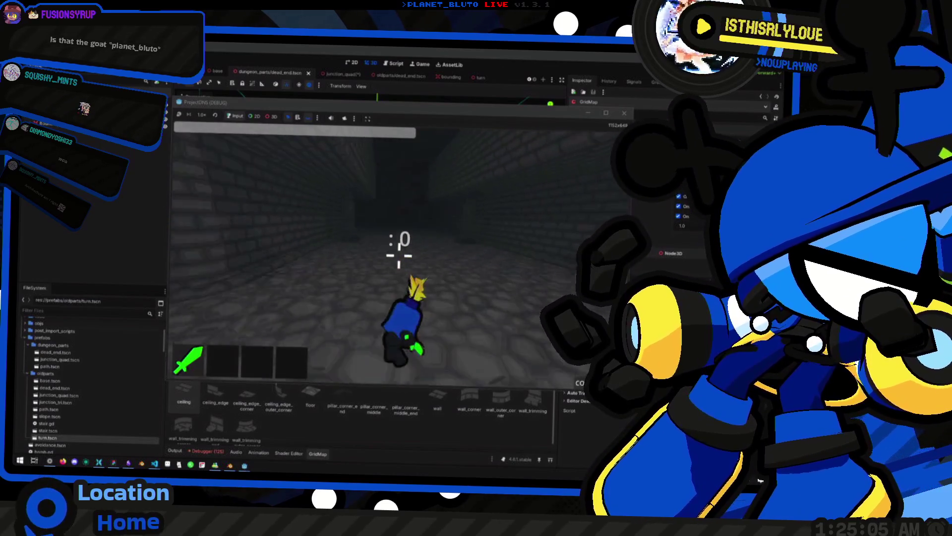
pyautogui.press('w')
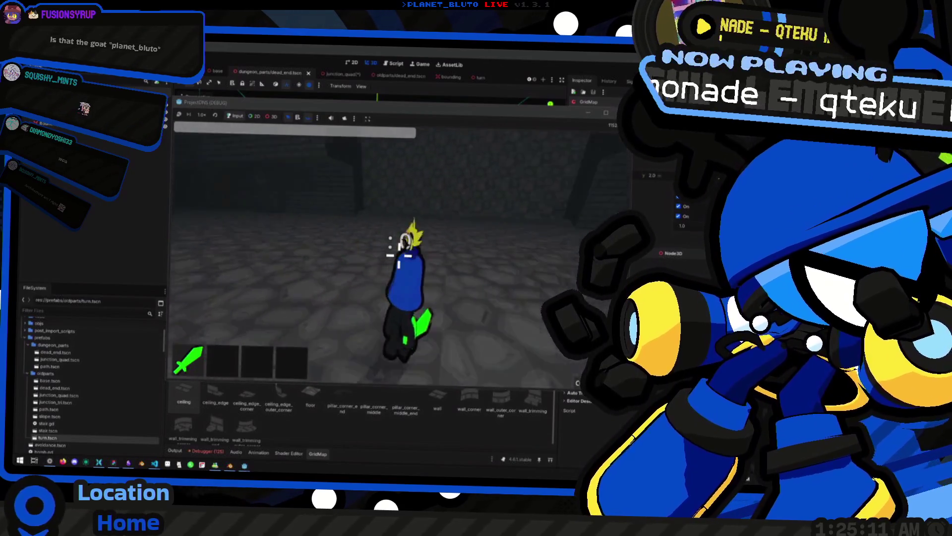
pyautogui.press('w')
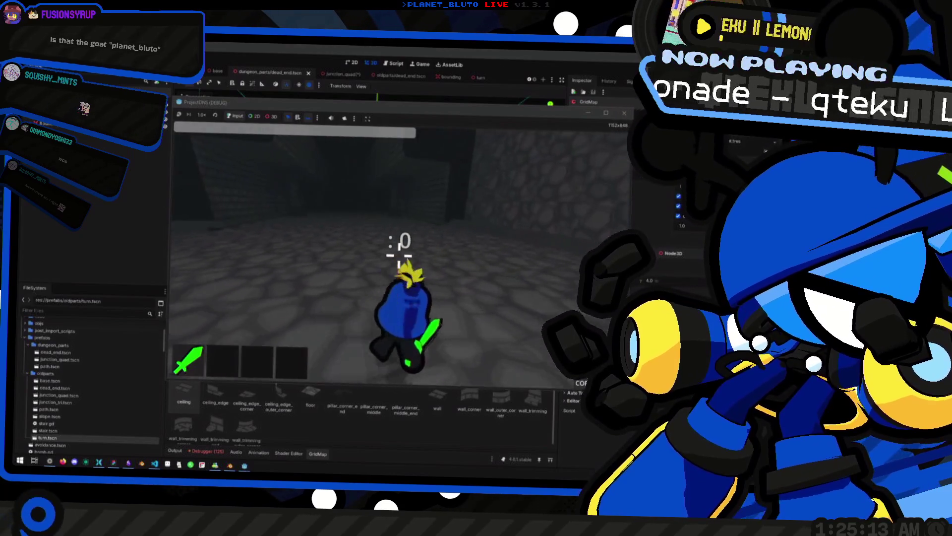
pyautogui.press('w')
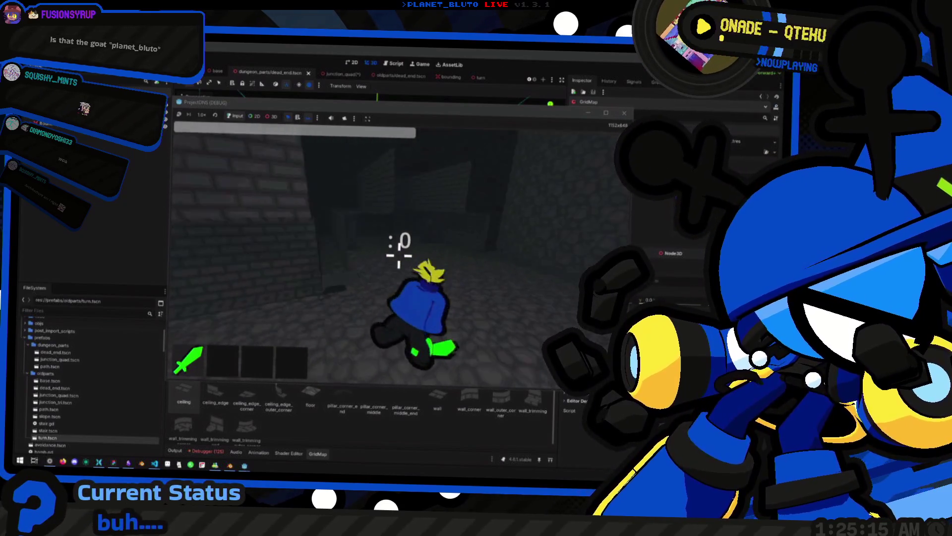
pyautogui.press('w')
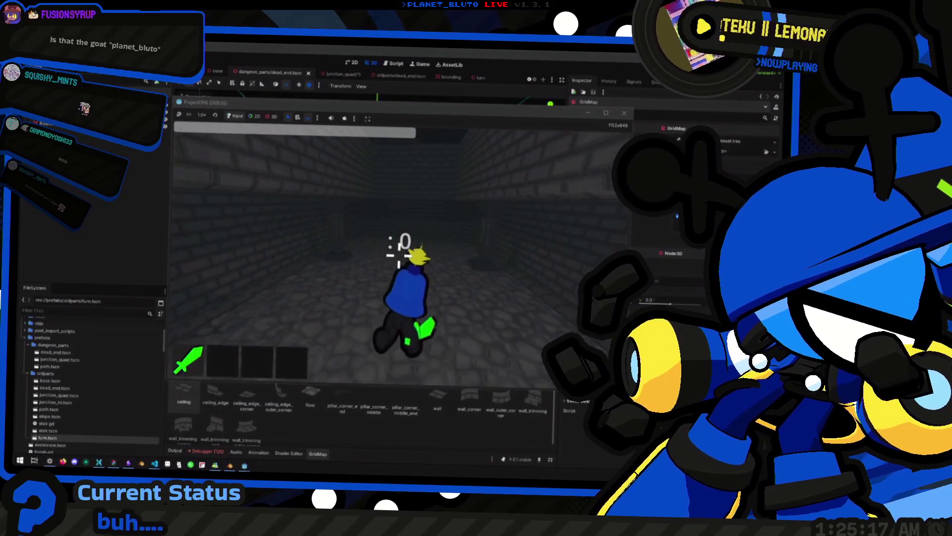
pyautogui.press('w')
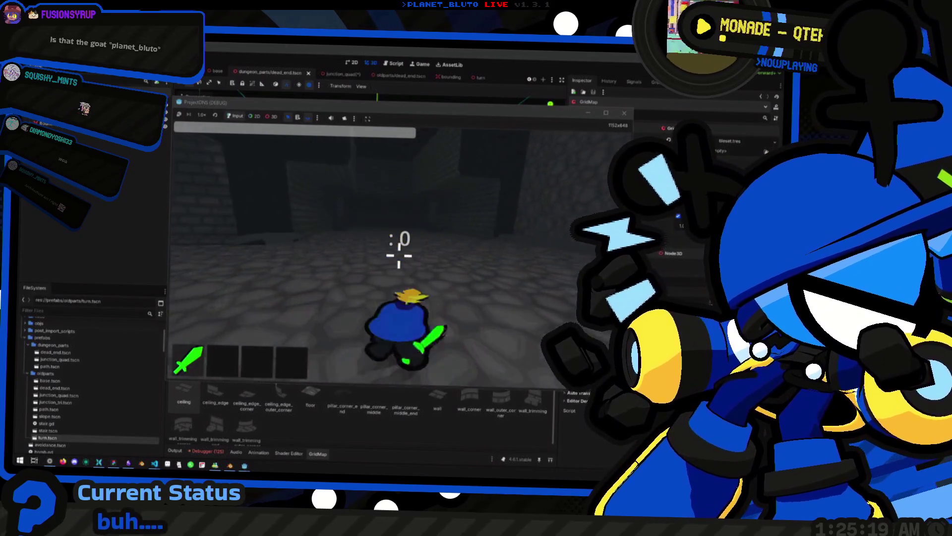
pyautogui.press('w')
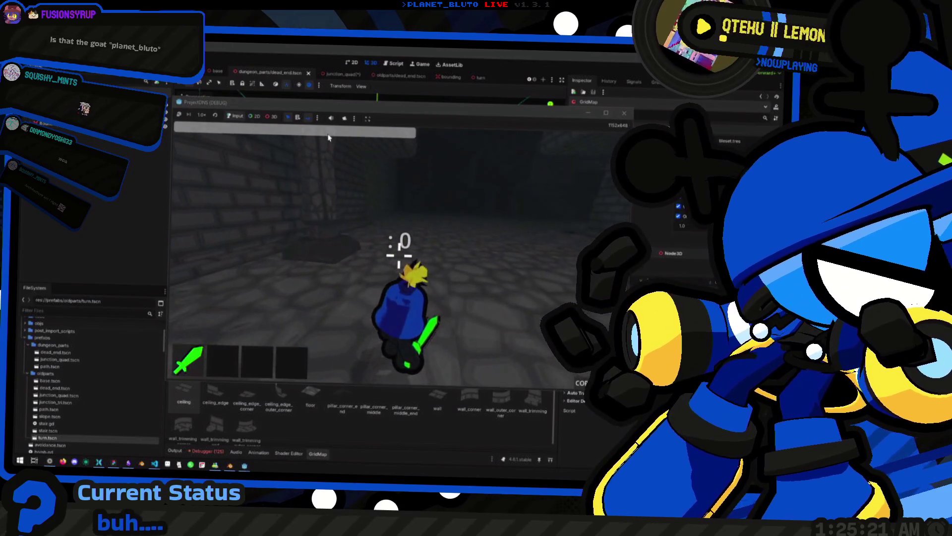
pyautogui.click(344, 118)
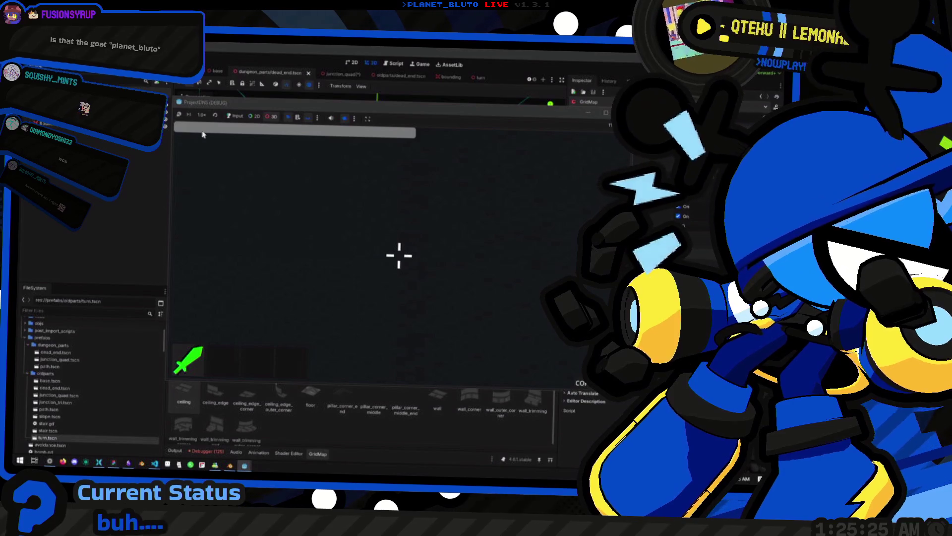
# Disable fog via the dungeon console, fly the camera above the dungeon, and select a piece
pyautogui.press('`')
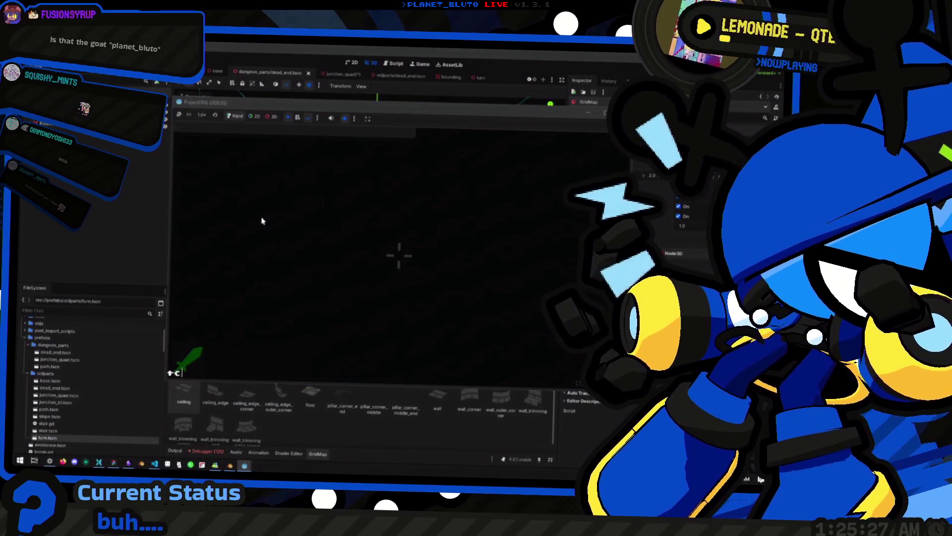
pyautogui.press('`')
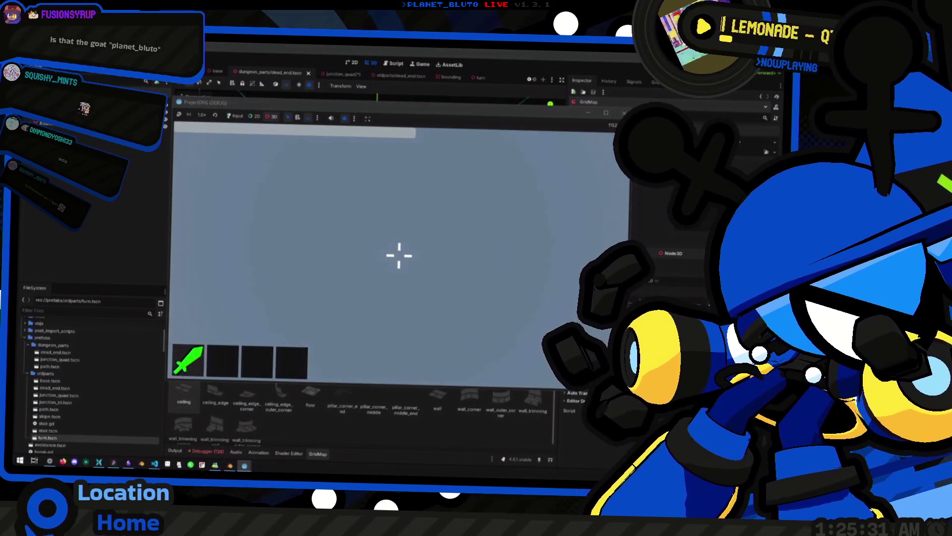
pyautogui.press('w')
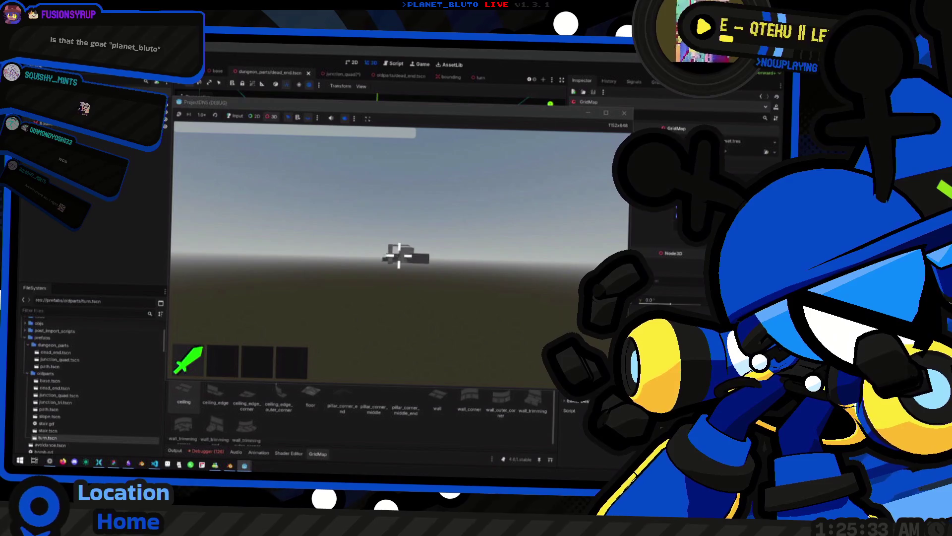
pyautogui.press('space')
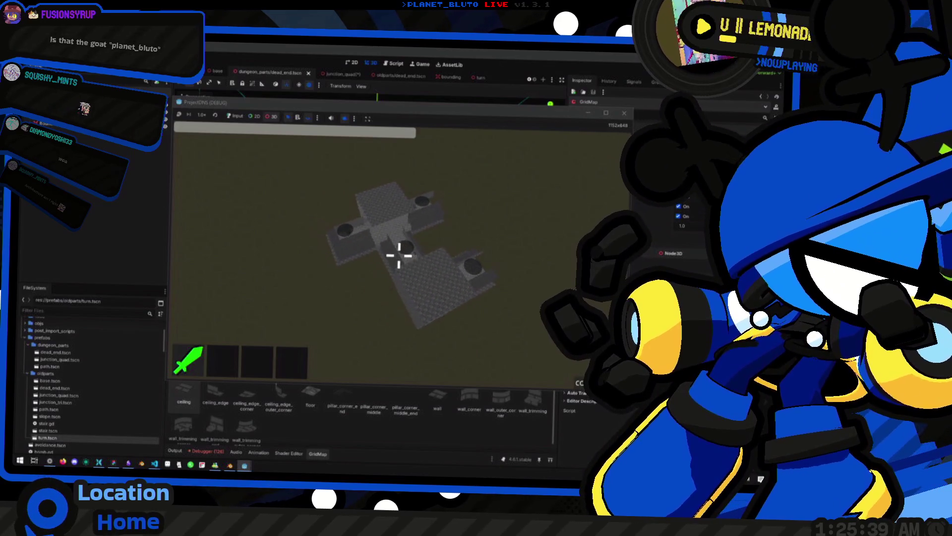
pyautogui.click(237, 116)
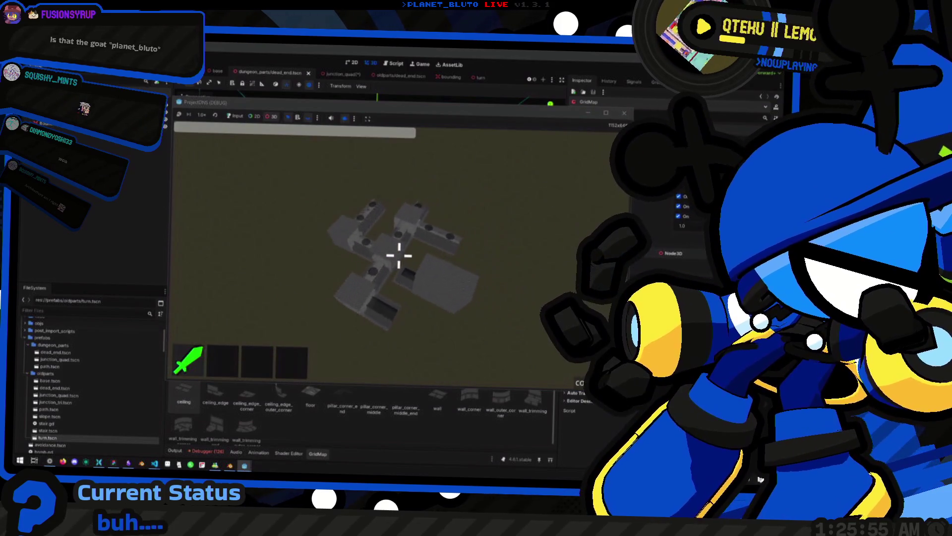
pyautogui.click(414, 290)
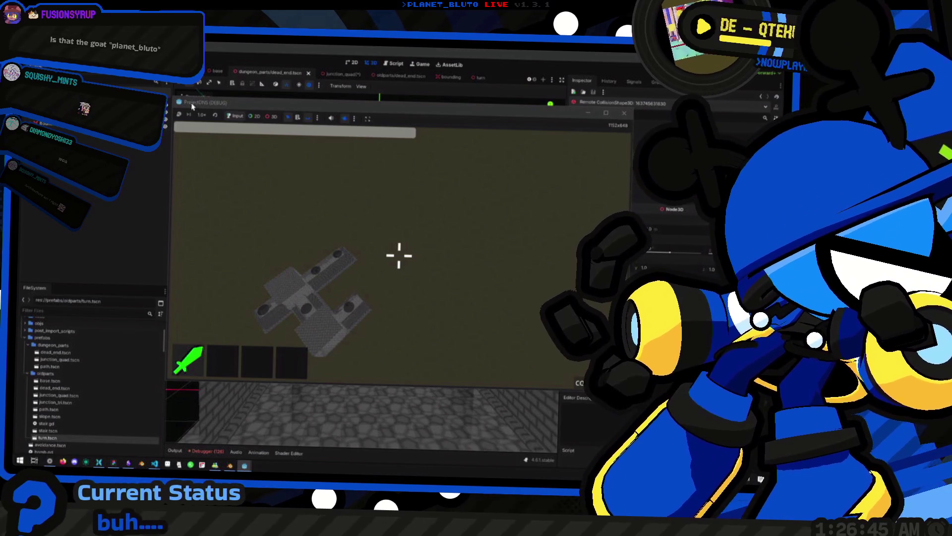
# Bring the editor forward and orbit and zoom around the dead_end corridor piece
pyautogui.click(522, 100)
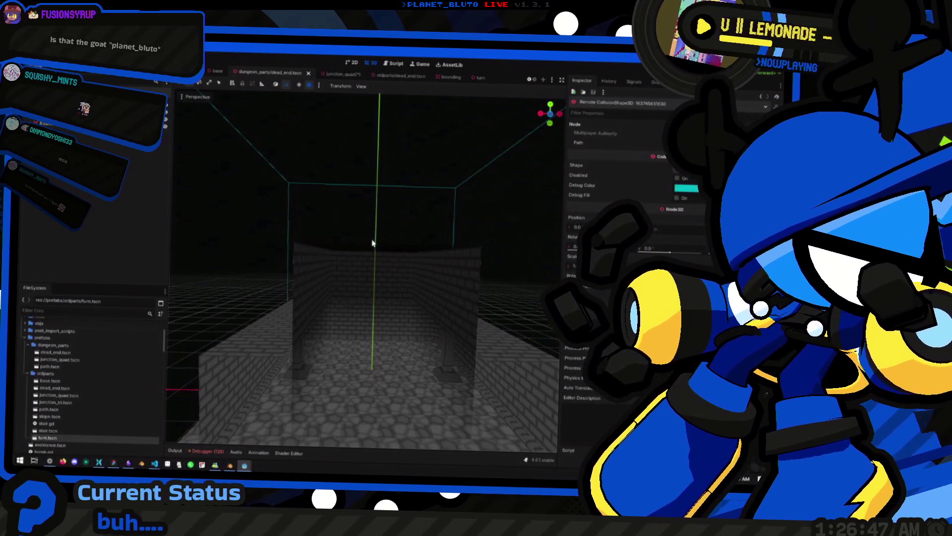
pyautogui.moveTo(374, 240)
pyautogui.mouseDown()
pyautogui.moveTo(322, 258)
pyautogui.moveTo(357, 270)
pyautogui.moveTo(337, 275)
pyautogui.mouseUp()
pyautogui.scroll(-5, 367, 268)
pyautogui.moveTo(347, 218); pyautogui.dragTo(367, 216)
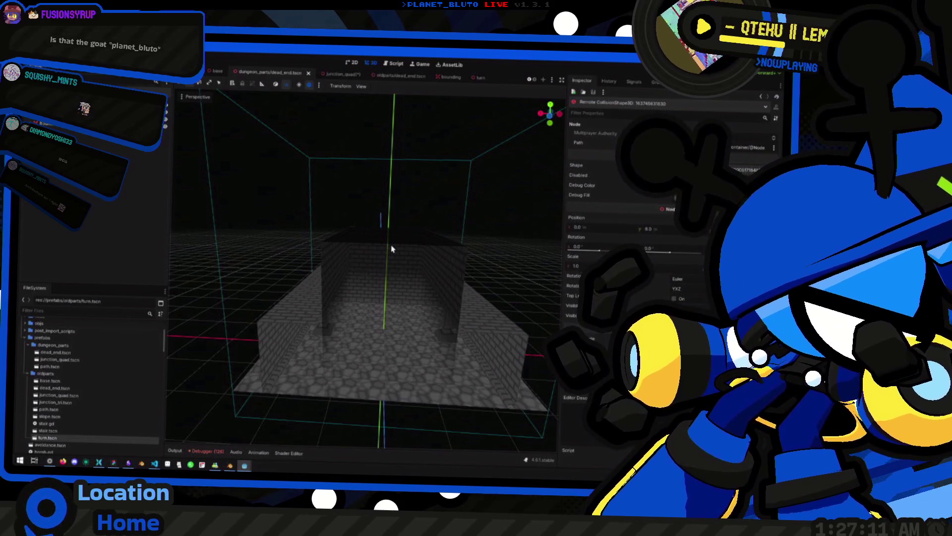
# Switch the stream to the Broadcast Station scene from the overlay's Scenes menu
pyautogui.middleClick(365, 198)
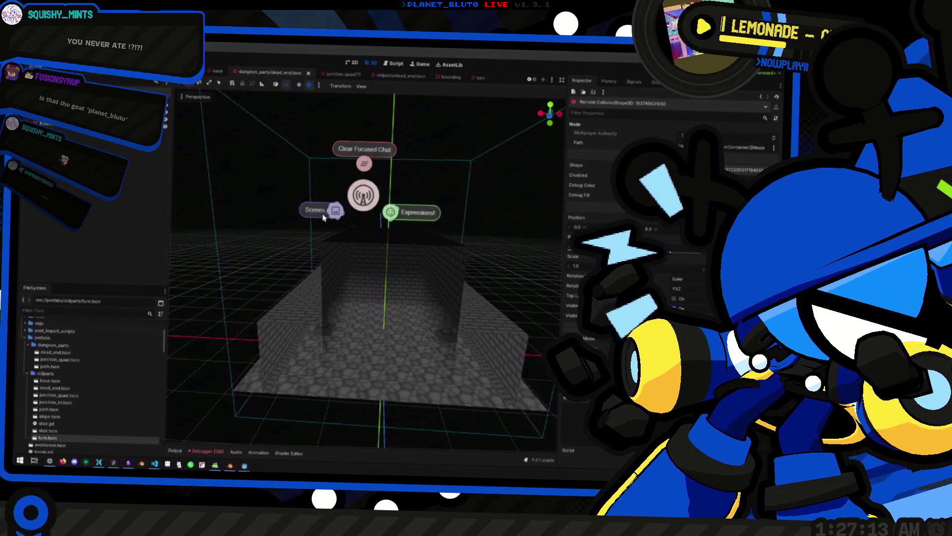
pyautogui.click(323, 217)
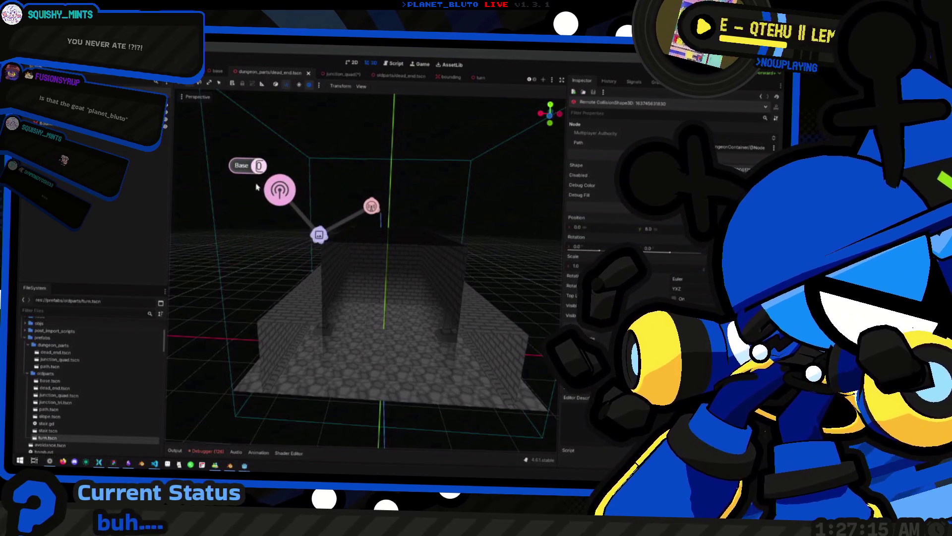
pyautogui.click(257, 187)
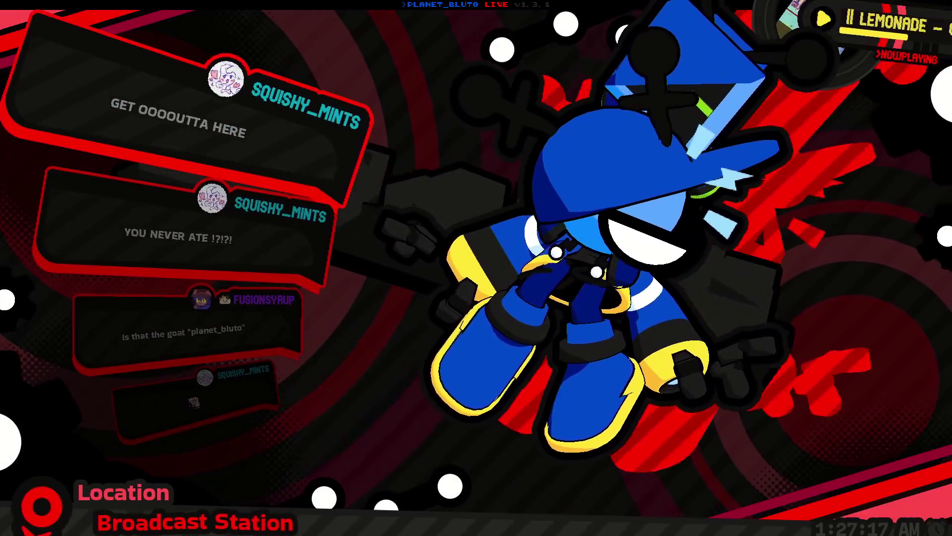